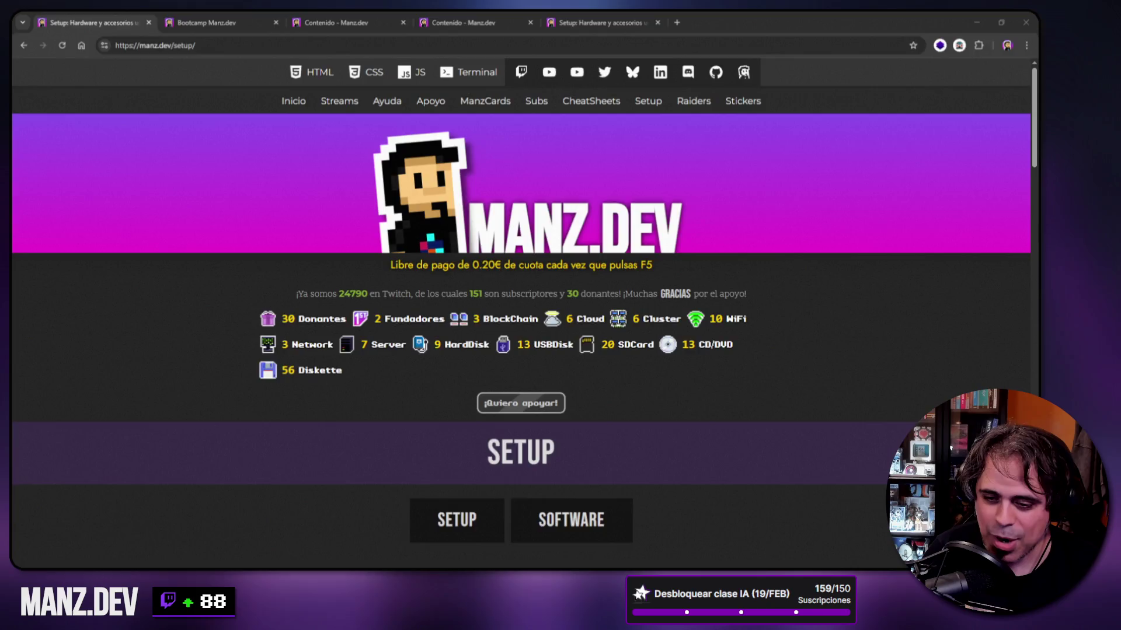
{"action": "key", "text": "super+d"}
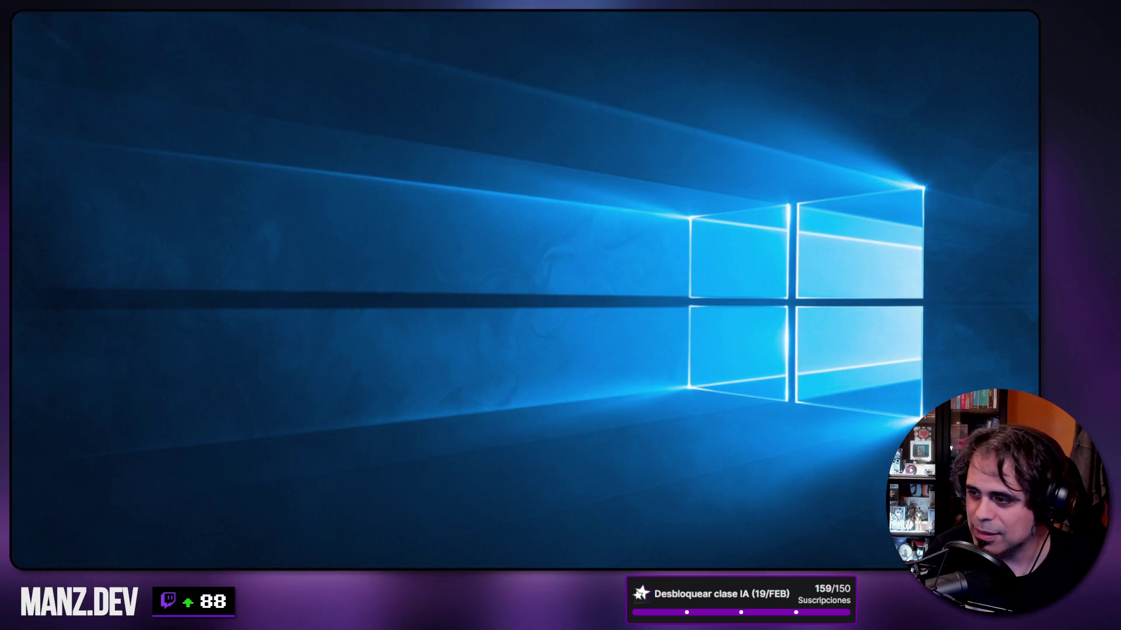
{"action": "key", "text": "super+d"}
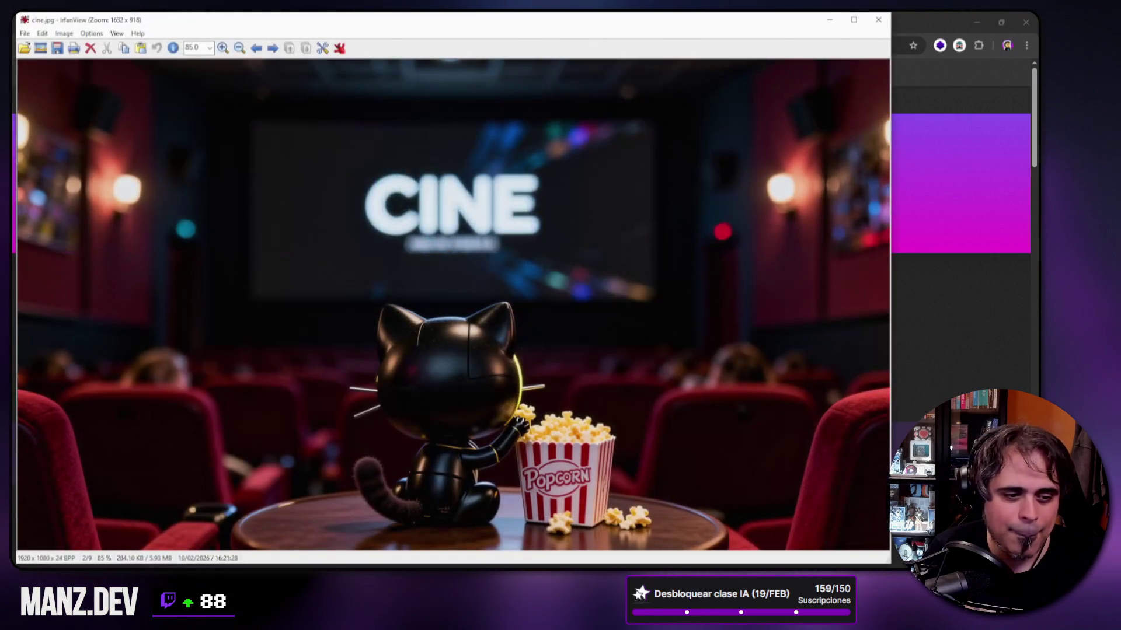
{"action": "left_click_drag", "start_coordinate": [597, 26], "coordinate": [643, 26]}
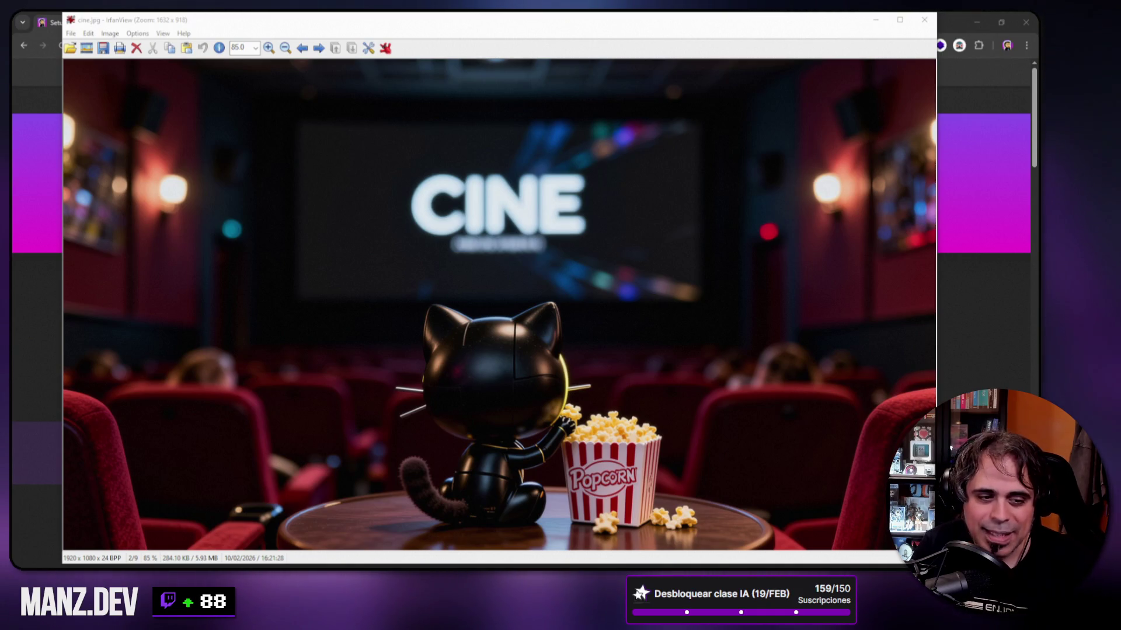
{"action": "mouse_move", "coordinate": [375, 277]}
{"action": "left_mouse_down"}
{"action": "mouse_move", "coordinate": [463, 444]}
{"action": "mouse_move", "coordinate": [551, 526]}
{"action": "mouse_move", "coordinate": [588, 536]}
{"action": "left_mouse_up"}
{"action": "left_click", "coordinate": [754, 332]}
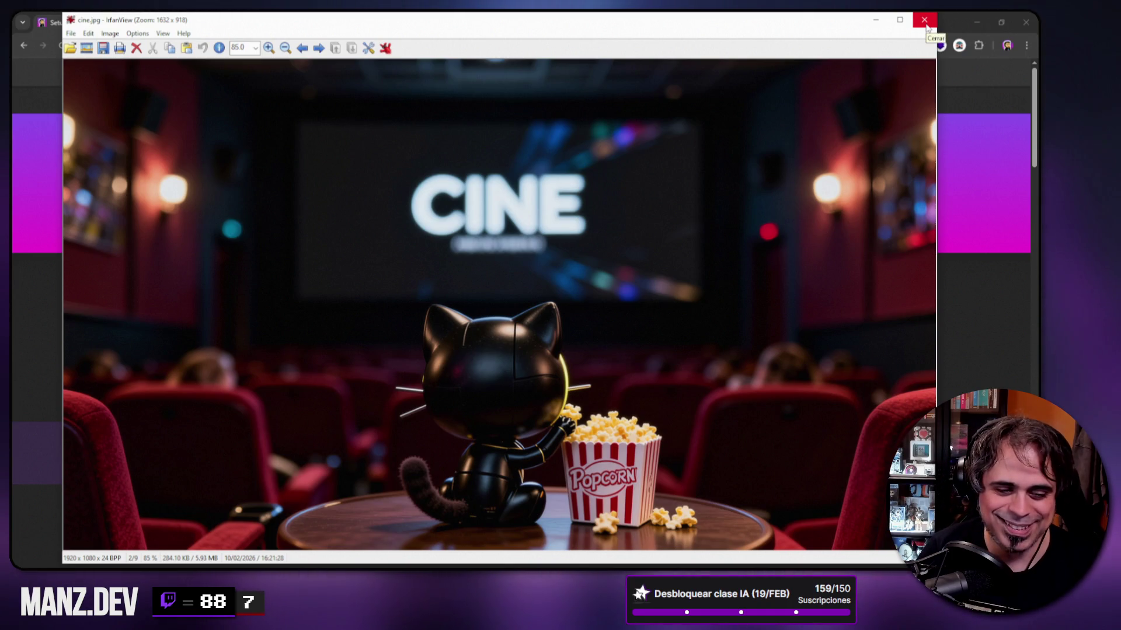
{"action": "left_click", "coordinate": [927, 28]}
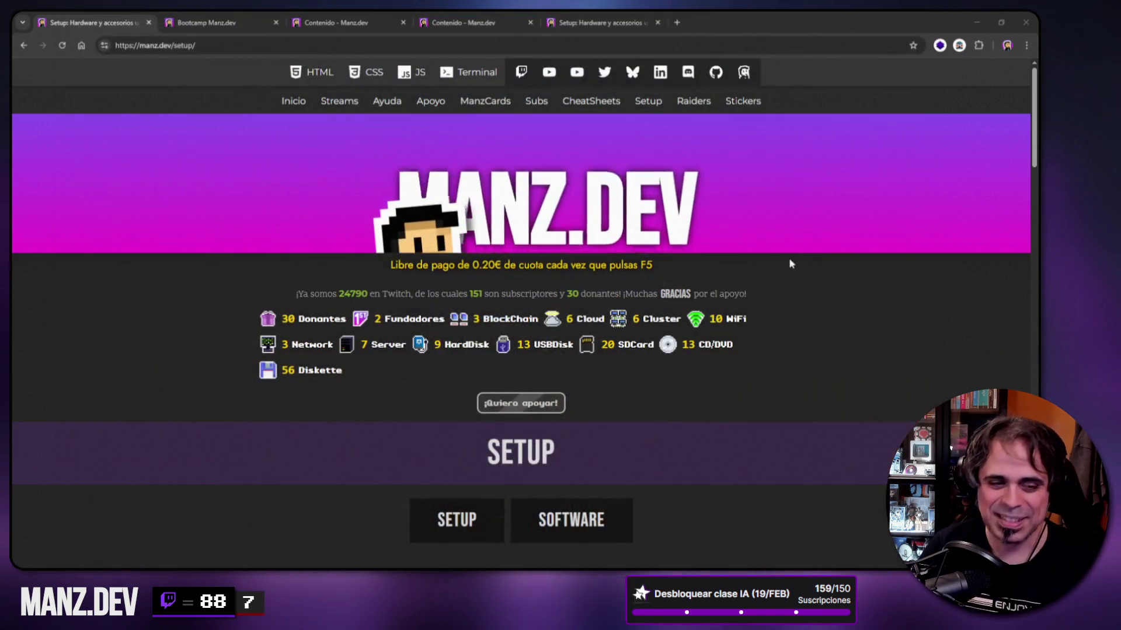
{"action": "left_click", "coordinate": [257, 17]}
Switch to the 'Contenido - Manz.dev' tab showing the Fase 1 Uso de terminal checklist.
{"action": "left_click", "coordinate": [385, 14]}
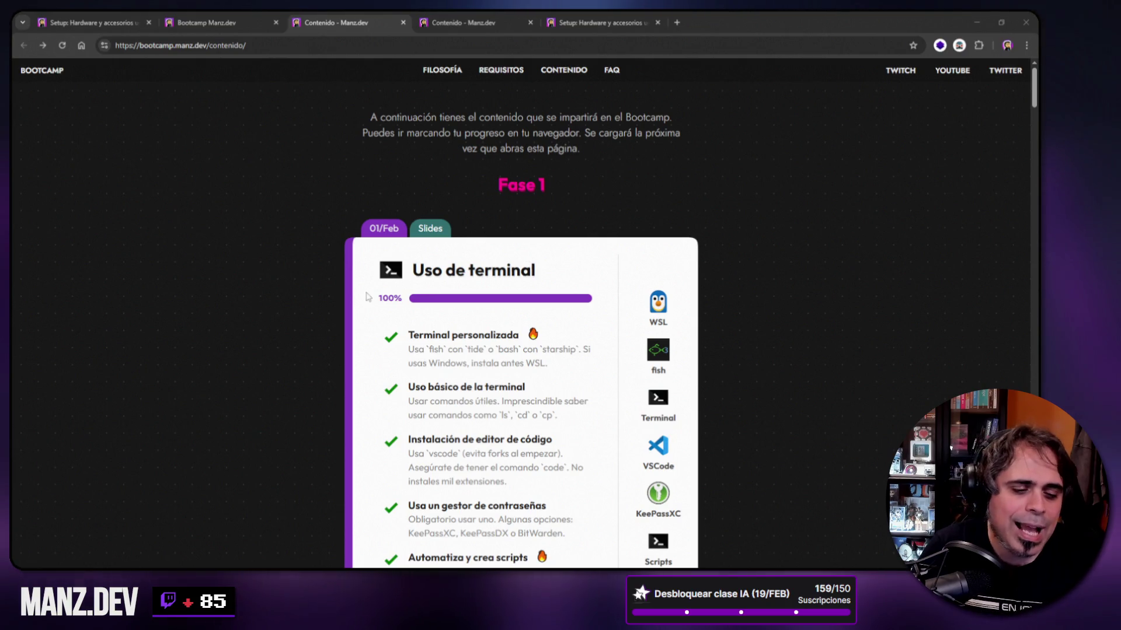
Launch a Debian terminal from the taskbar shortcuts and open a new Command Prompt session.
{"action": "right_click", "coordinate": [392, 567]}
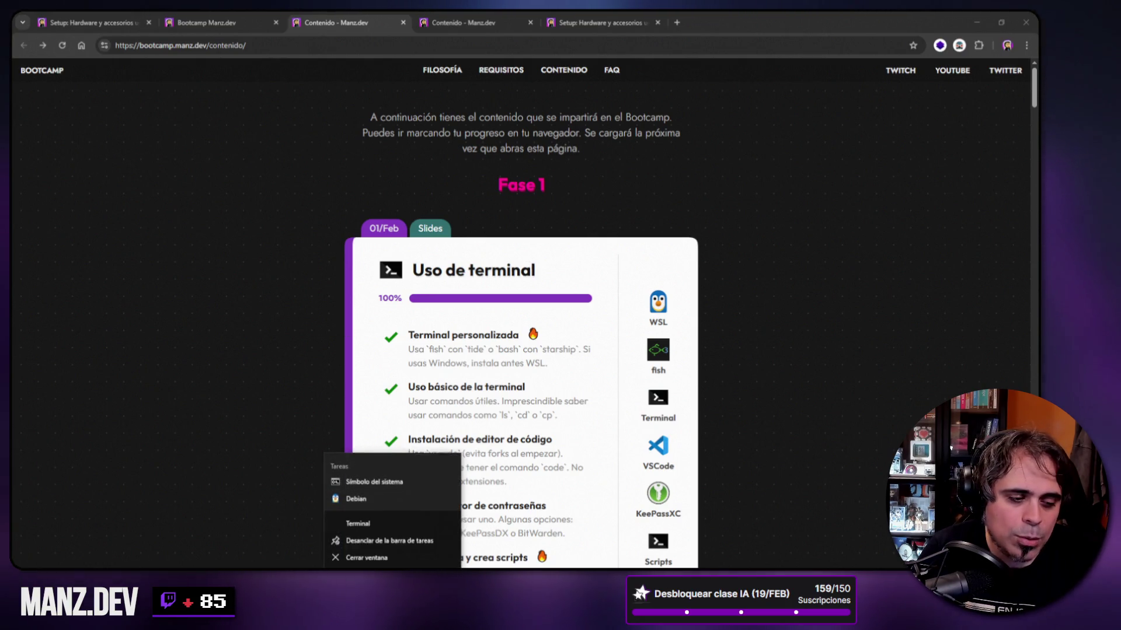
{"action": "left_click", "coordinate": [365, 499]}
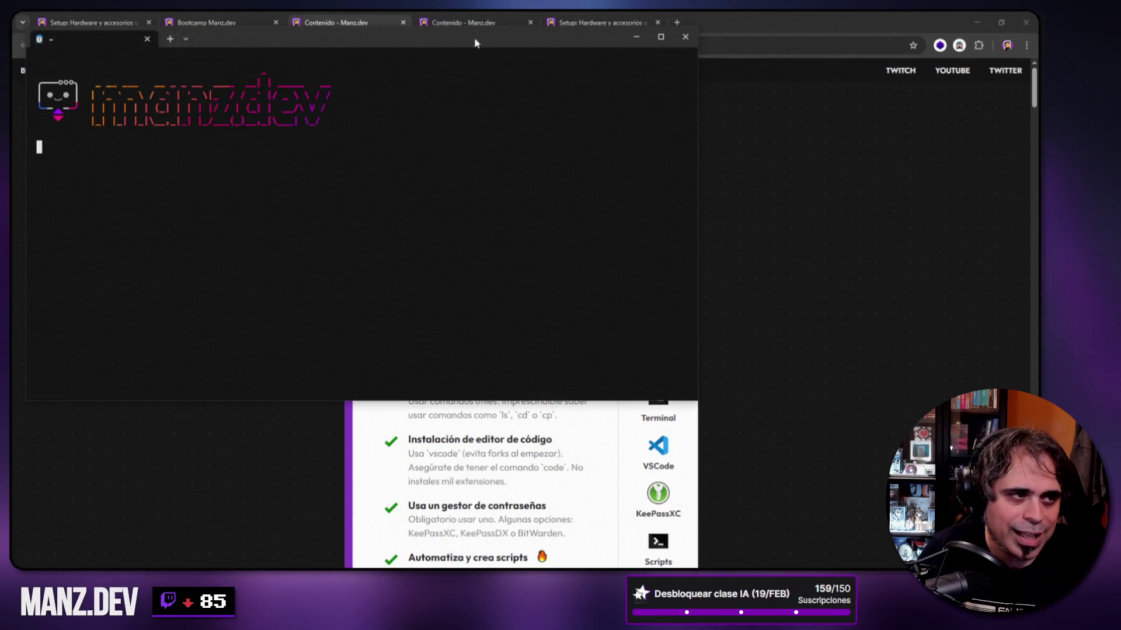
{"action": "left_click_drag", "start_coordinate": [373, 79], "coordinate": [518, 112]}
{"action": "left_click", "coordinate": [326, 108]}
{"action": "left_click", "coordinate": [343, 131]}
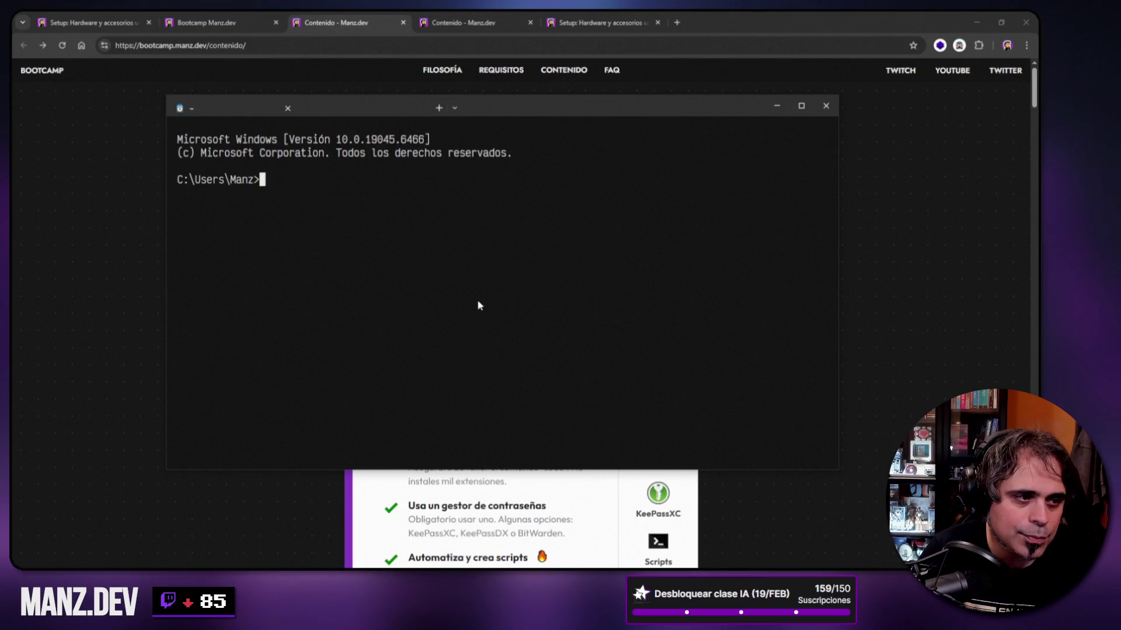
List installable distros with wsl --list --online, highlight Debian, then close the session.
{"action": "type", "text": "wsl --list --online"}
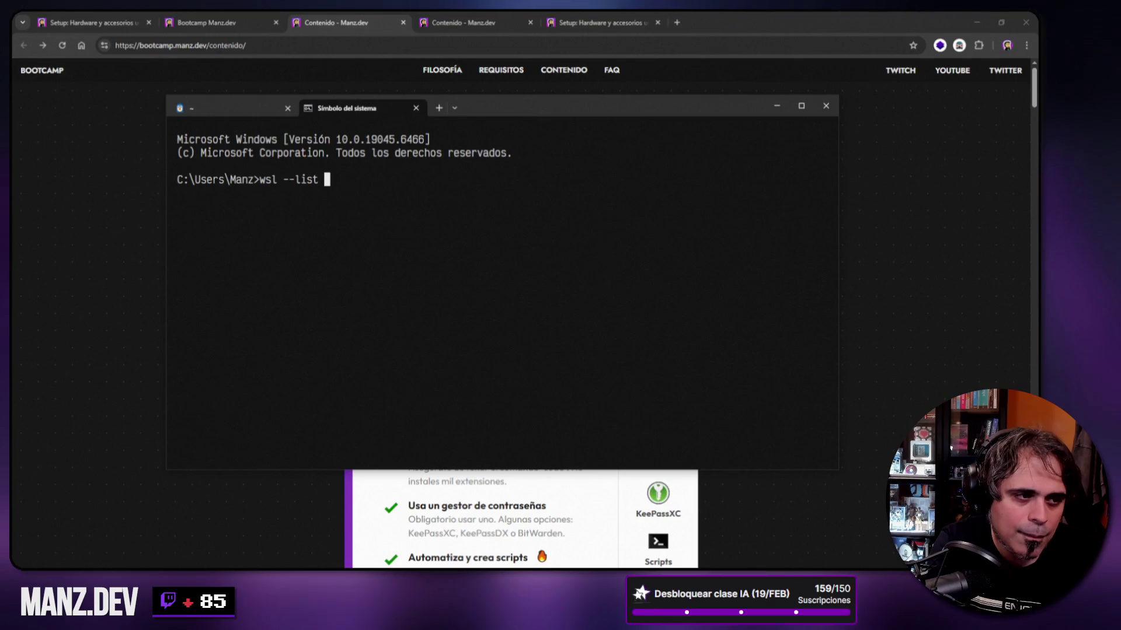
{"action": "key", "text": "Return"}
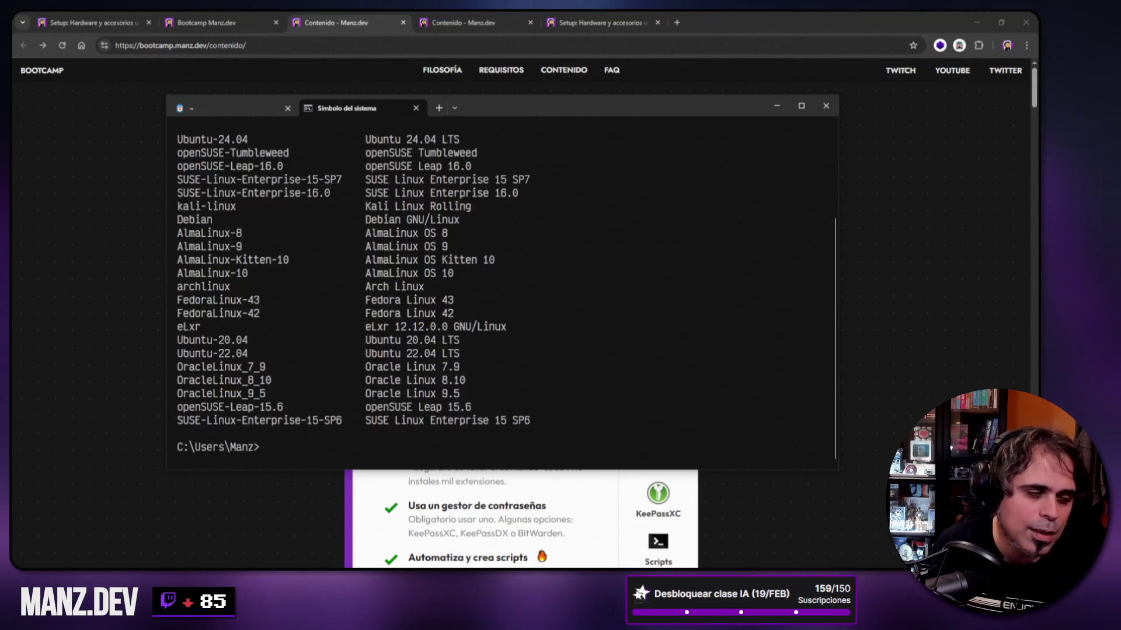
{"action": "left_click_drag", "start_coordinate": [829, 473], "coordinate": [971, 548]}
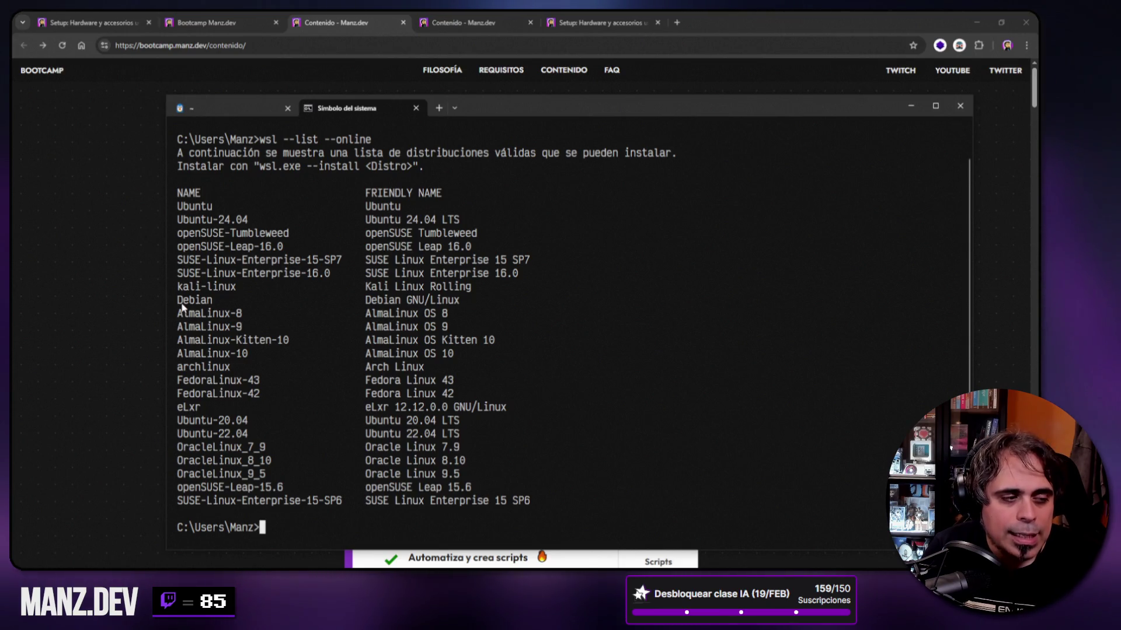
{"action": "left_click_drag", "start_coordinate": [176, 300], "coordinate": [215, 306]}
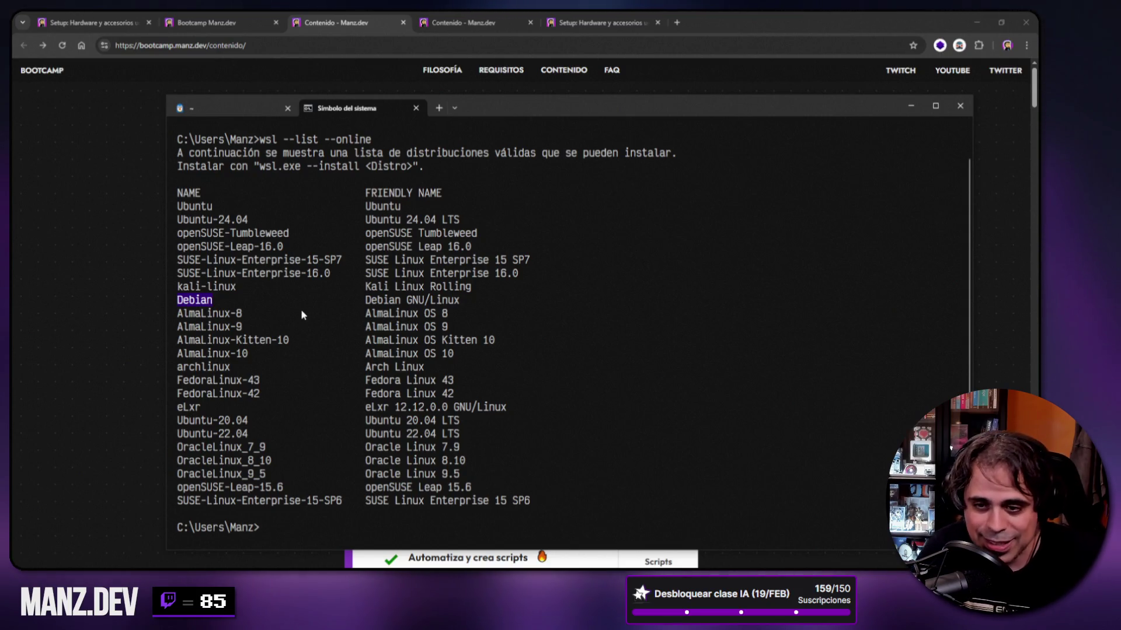
{"action": "left_click", "coordinate": [416, 107]}
Close the remaining terminal session and scroll down the bootcamp Contenido page.
{"action": "left_click", "coordinate": [287, 108]}
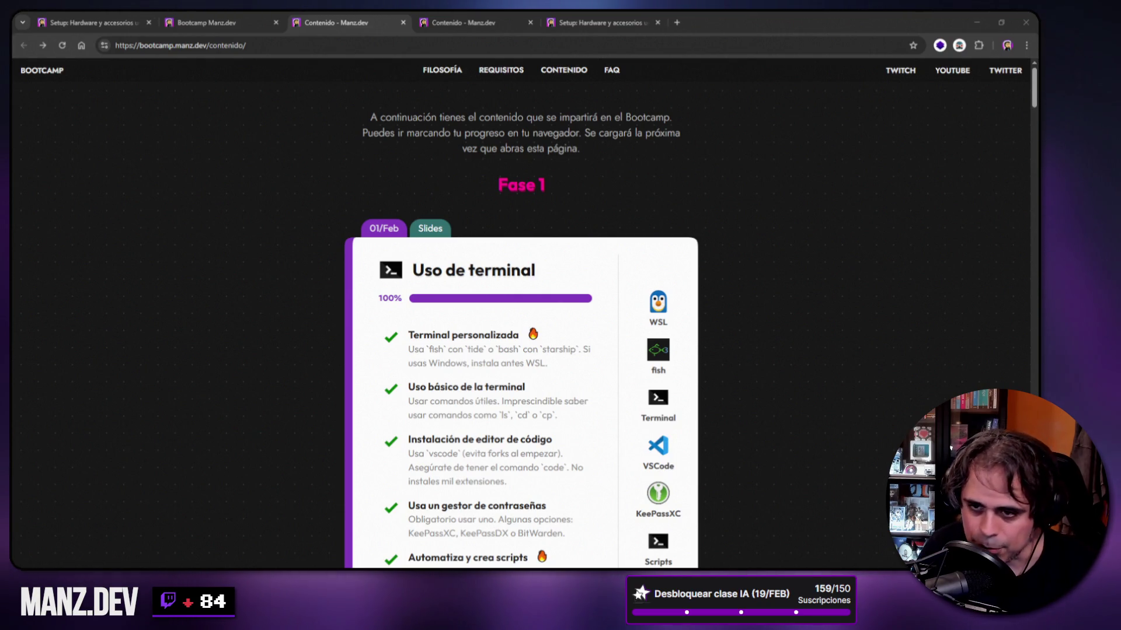
{"action": "scroll", "coordinate": [814, 379], "scroll_direction": "down", "scroll_amount": 8}
Drag the Contenido page back to the top, then go to the bootcamp home page.
{"action": "scroll", "coordinate": [813, 378], "scroll_direction": "down", "scroll_amount": 20}
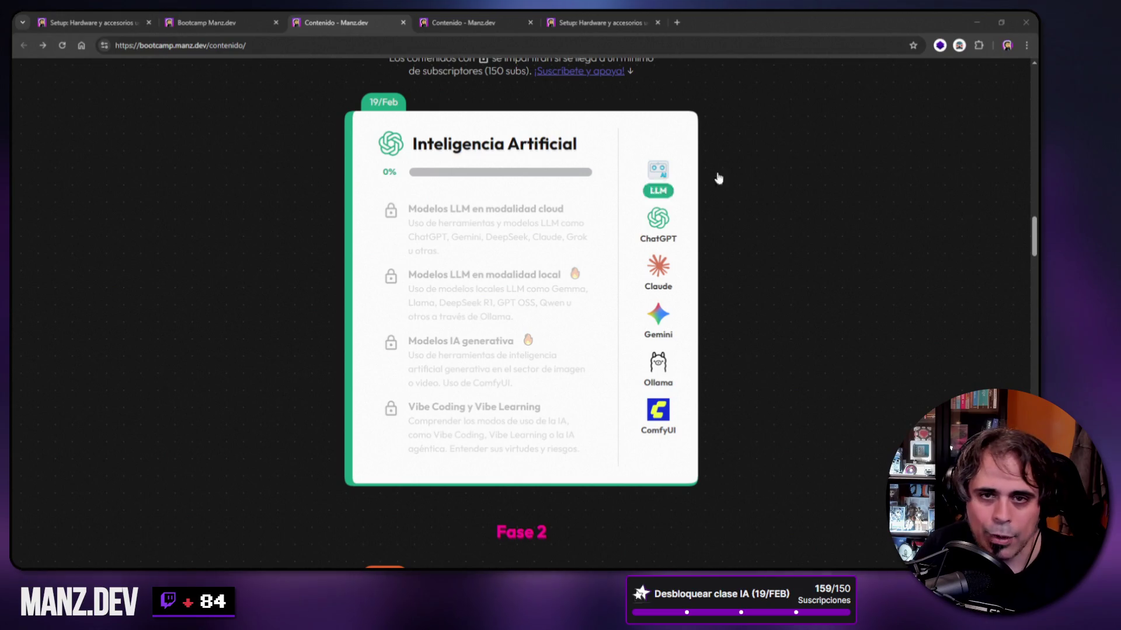
{"action": "left_click_drag", "start_coordinate": [1034, 236], "coordinate": [1031, 82]}
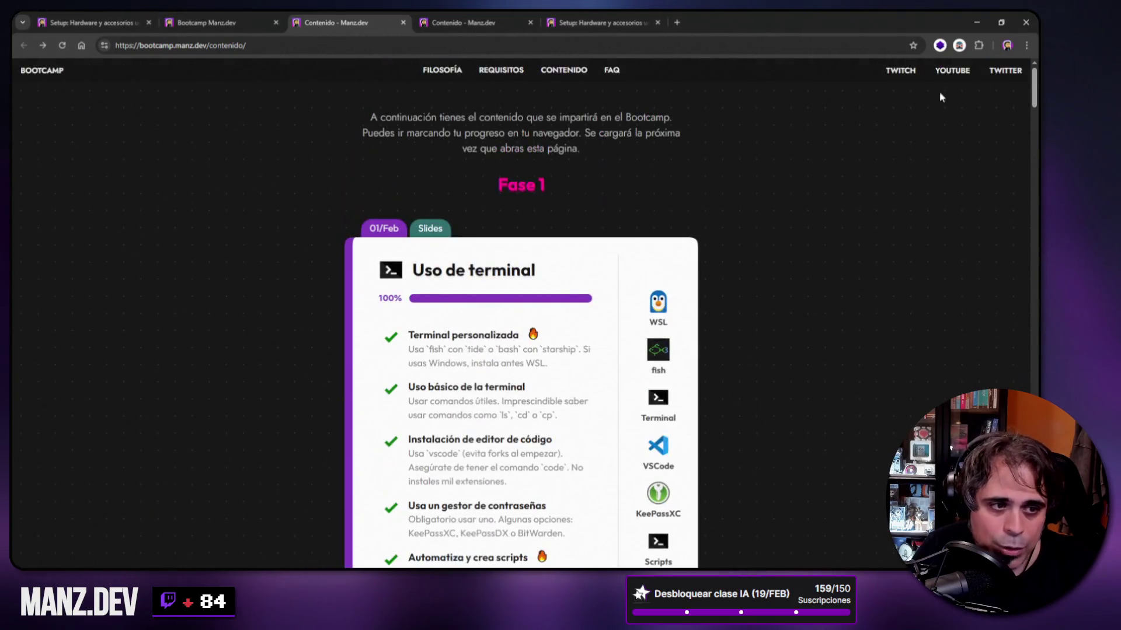
{"action": "left_click", "coordinate": [48, 72]}
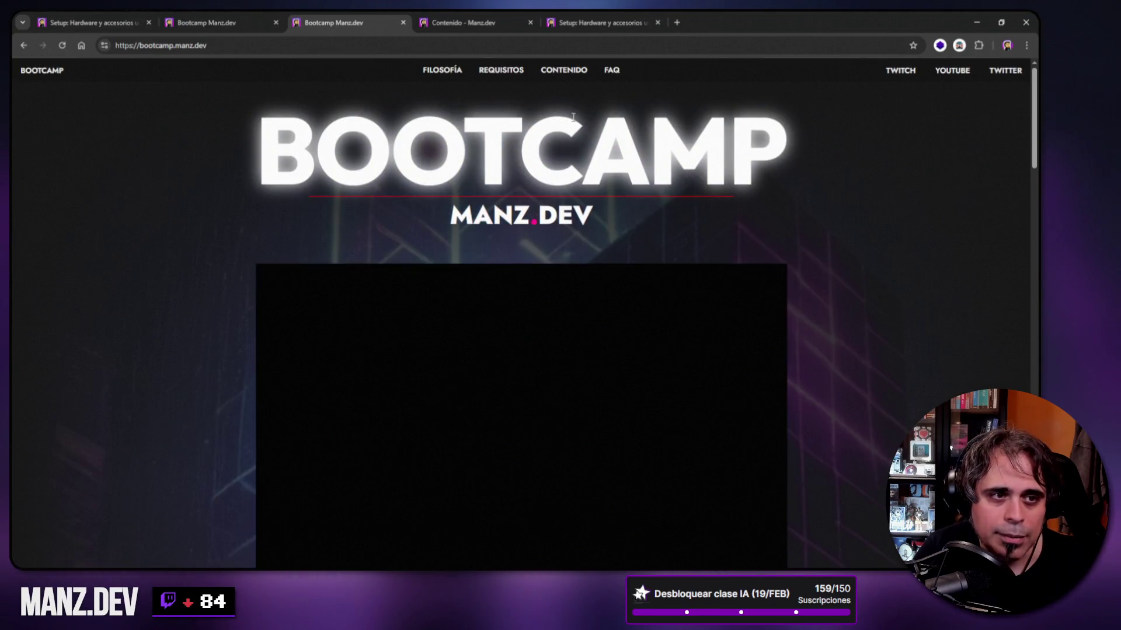
Close the bootcamp home page tab with Ctrl+W to return to the Contenido tab.
{"action": "key", "text": "ctrl+w"}
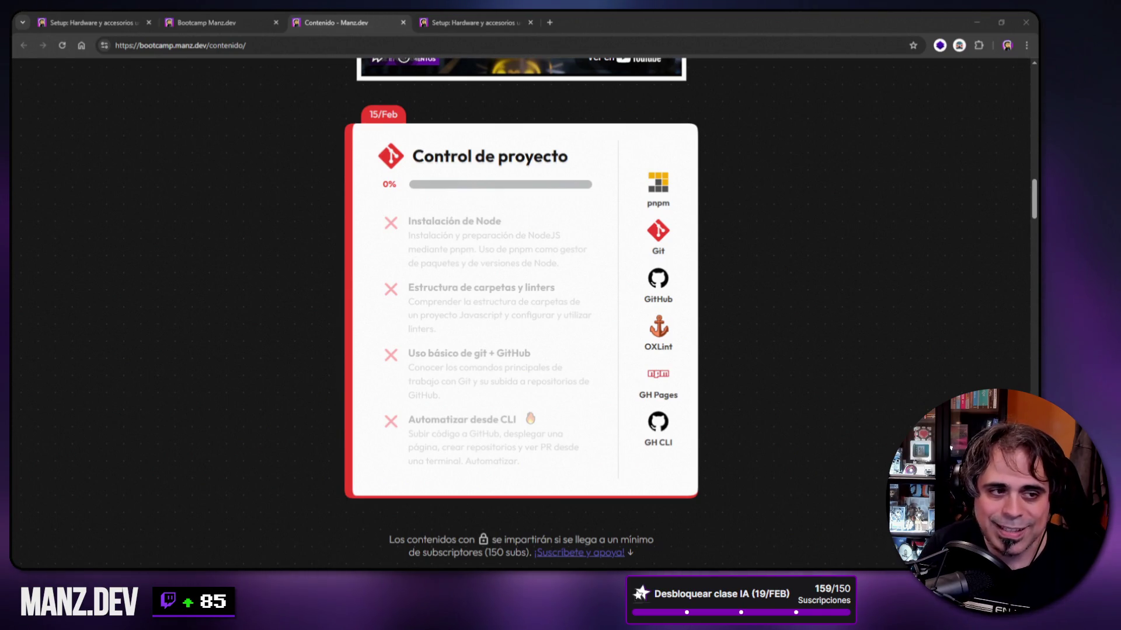
Bring the Lenguaje HTML card into view and highlight its 01/Mar date.
{"action": "scroll", "coordinate": [728, 325], "scroll_direction": "down", "scroll_amount": 15}
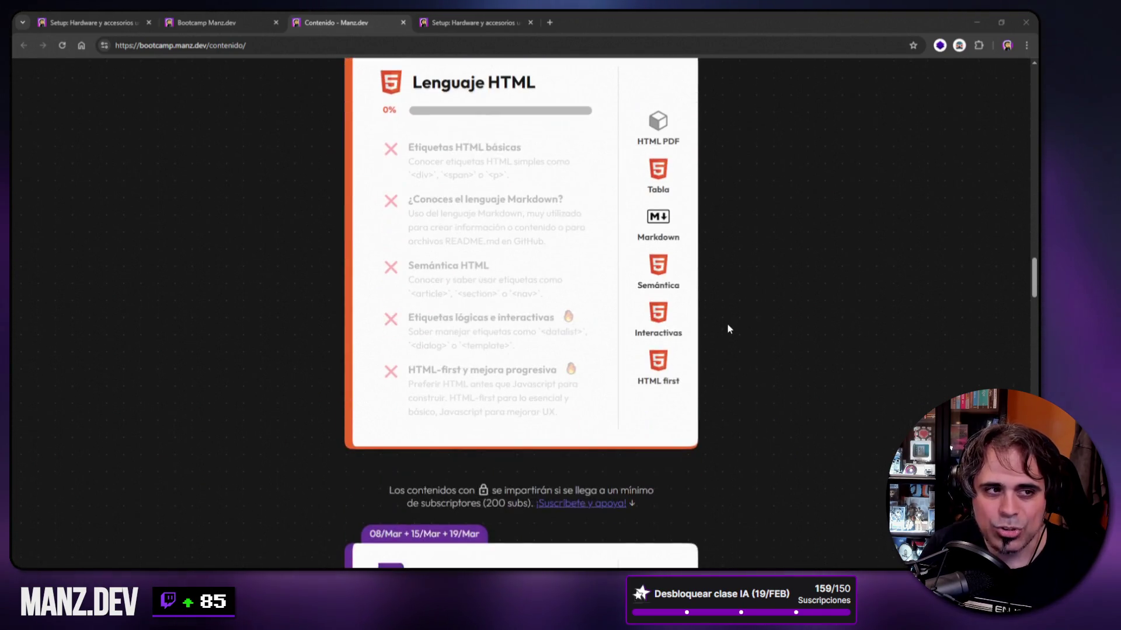
{"action": "scroll", "coordinate": [728, 329], "scroll_direction": "up", "scroll_amount": 1}
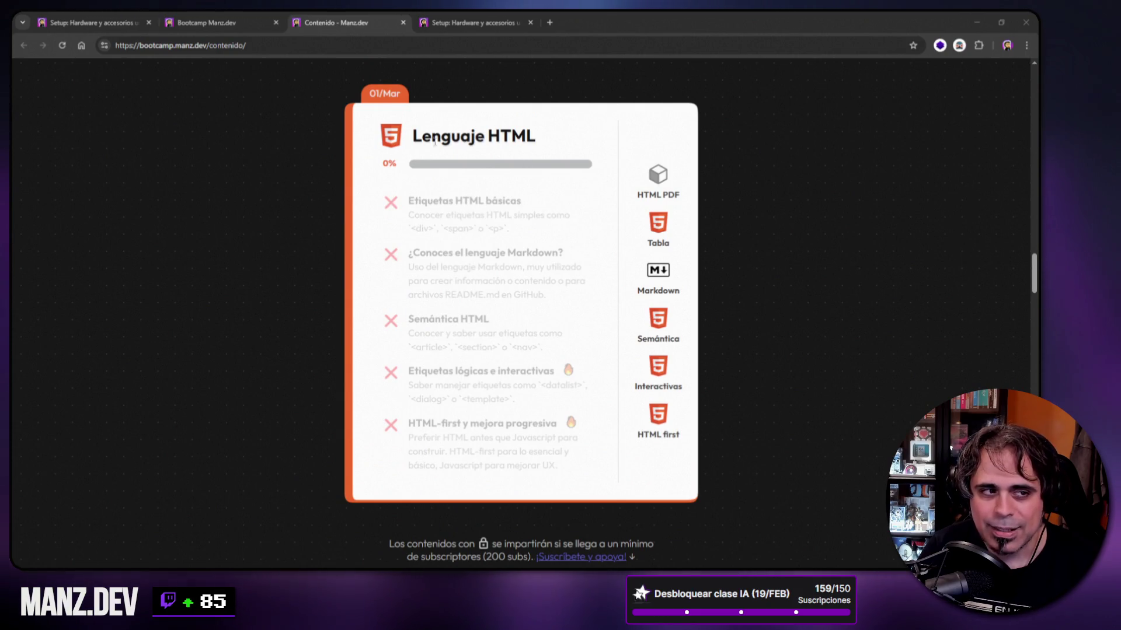
{"action": "left_click_drag", "start_coordinate": [369, 97], "coordinate": [402, 95]}
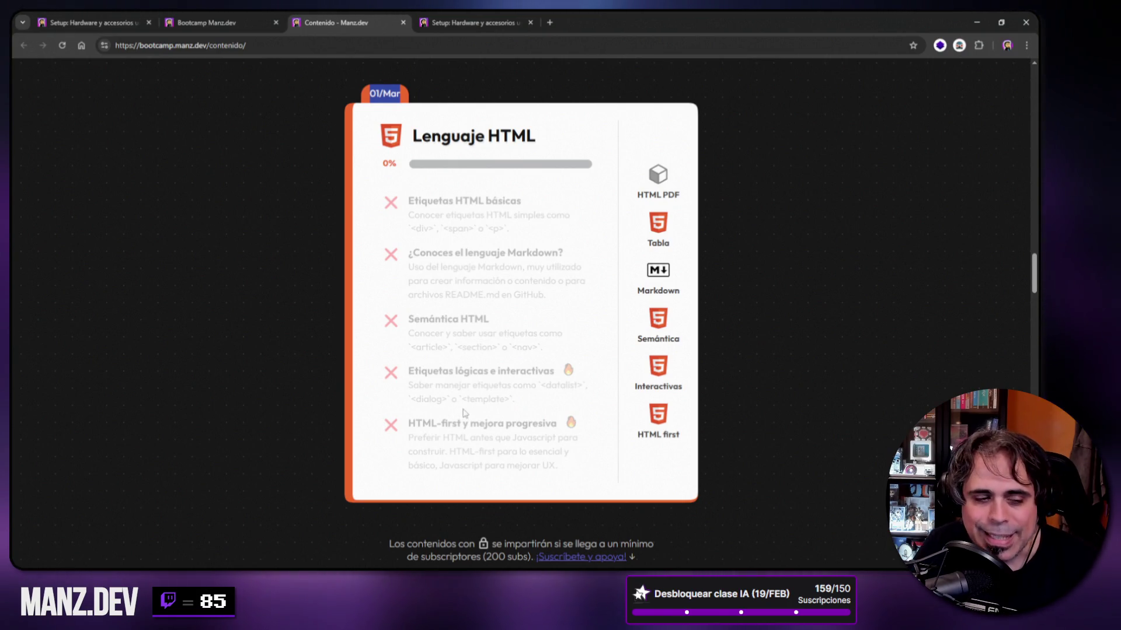
{"action": "scroll", "coordinate": [233, 227], "scroll_direction": "down", "scroll_amount": 10}
Scroll past Control de proyecto to Inteligencia Artificial, then drag down toward Javascript Avanzado.
{"action": "scroll", "coordinate": [230, 240], "scroll_direction": "down", "scroll_amount": 15}
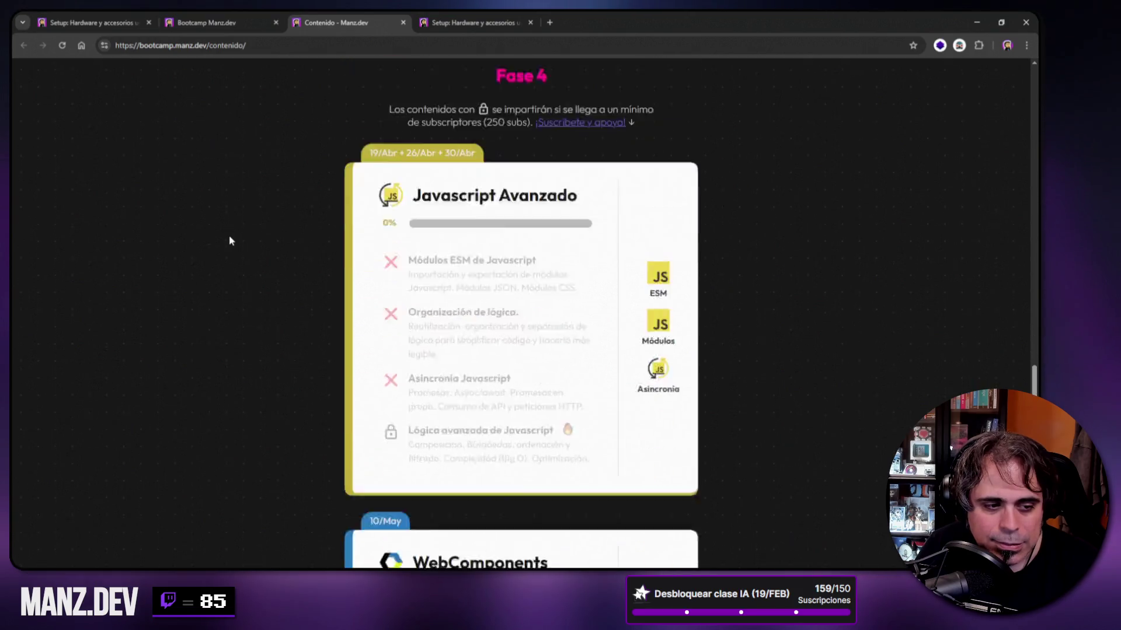
{"action": "scroll", "coordinate": [529, 172], "scroll_direction": "down", "scroll_amount": 1}
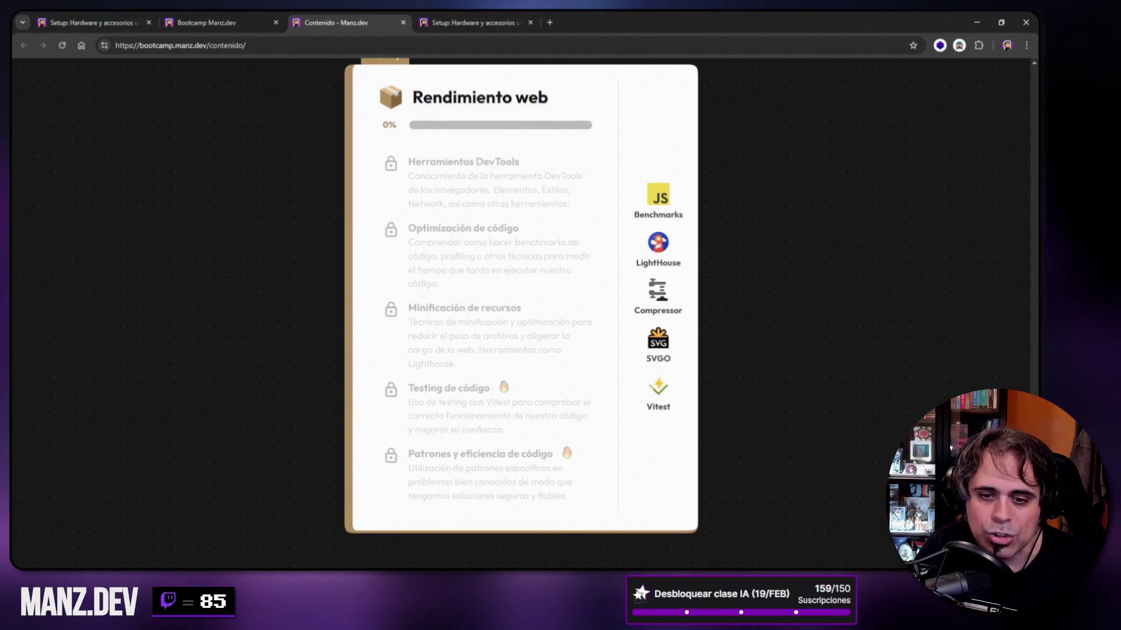
{"action": "scroll", "coordinate": [996, 228], "scroll_direction": "up", "scroll_amount": 15}
{"action": "scroll", "coordinate": [997, 229], "scroll_direction": "up", "scroll_amount": 8}
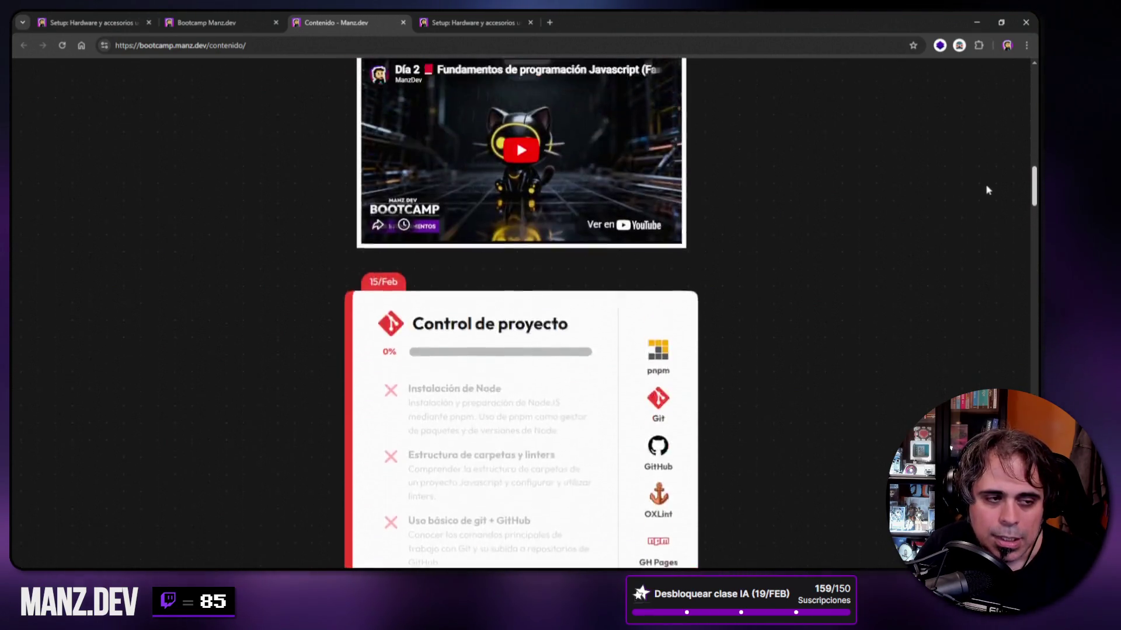
{"action": "scroll", "coordinate": [985, 188], "scroll_direction": "down", "scroll_amount": 3}
{"action": "scroll", "coordinate": [768, 224], "scroll_direction": "down", "scroll_amount": 7}
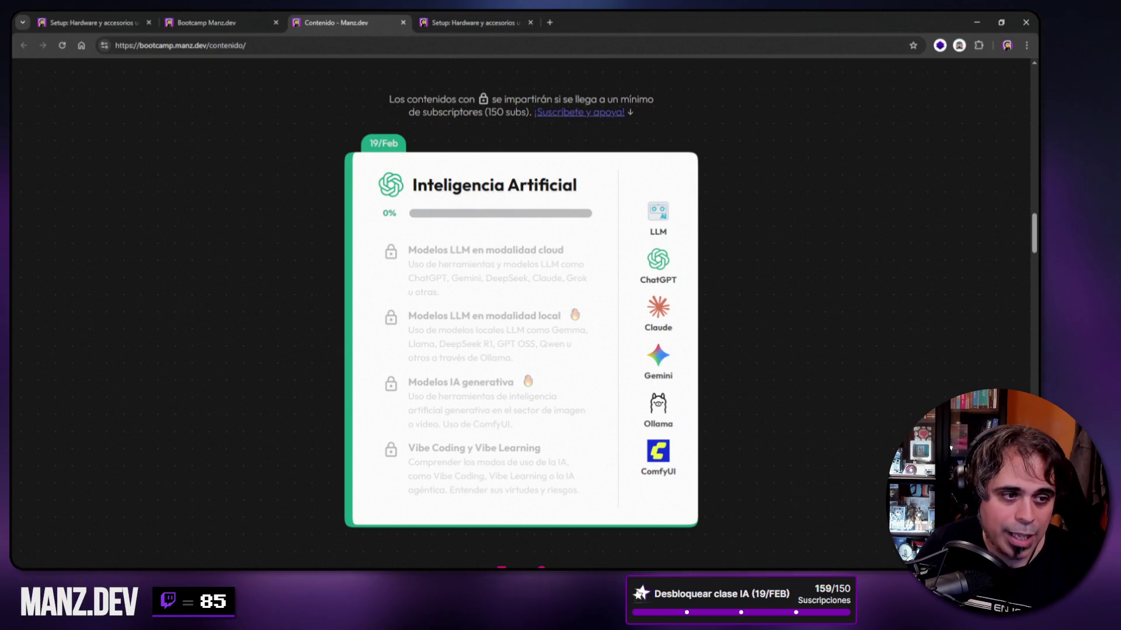
{"action": "left_click_drag", "start_coordinate": [1034, 240], "coordinate": [1034, 381]}
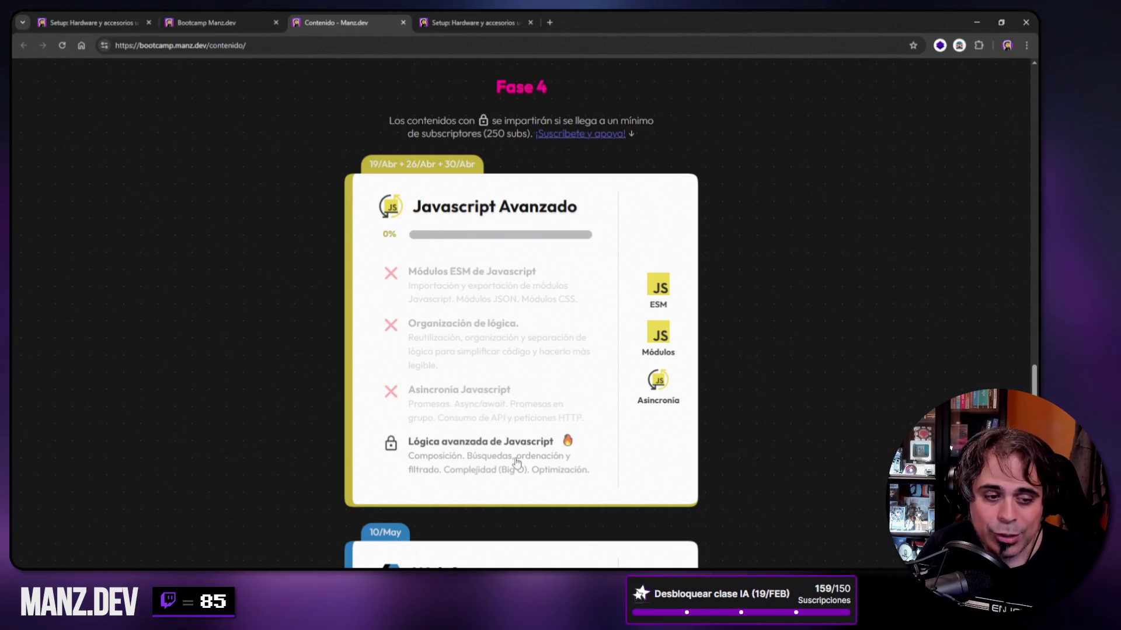
Scroll back through Fases 3 and 2, return to the top of the contents, and open a new tab.
{"action": "scroll", "coordinate": [820, 219], "scroll_direction": "up", "scroll_amount": 3}
{"action": "scroll", "coordinate": [775, 263], "scroll_direction": "up", "scroll_amount": 20}
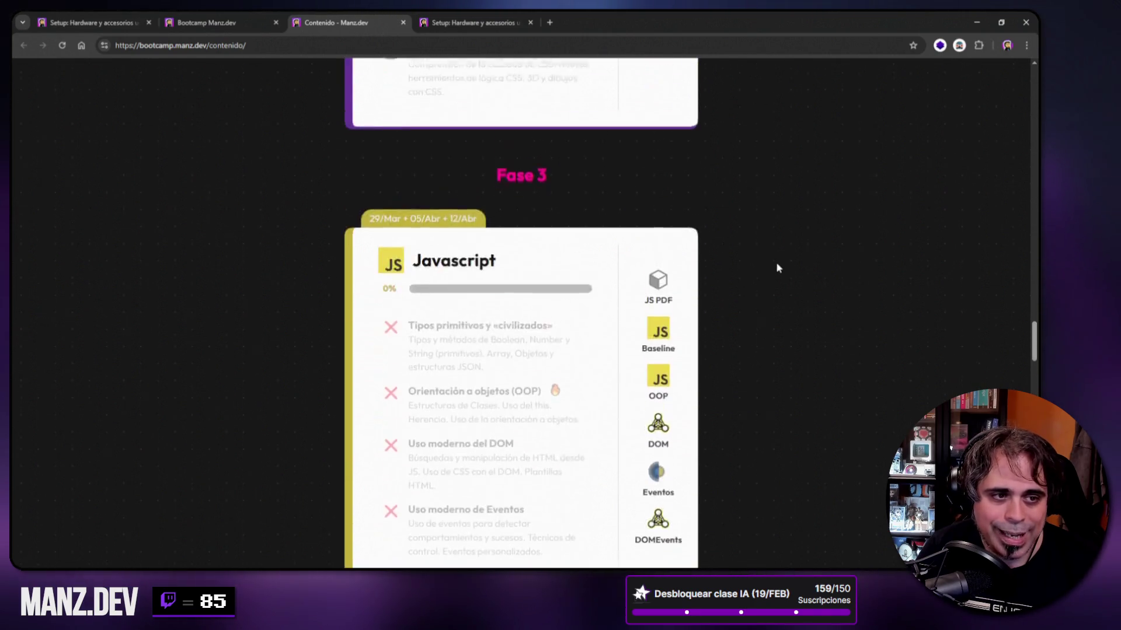
{"action": "scroll", "coordinate": [776, 275], "scroll_direction": "up", "scroll_amount": 15}
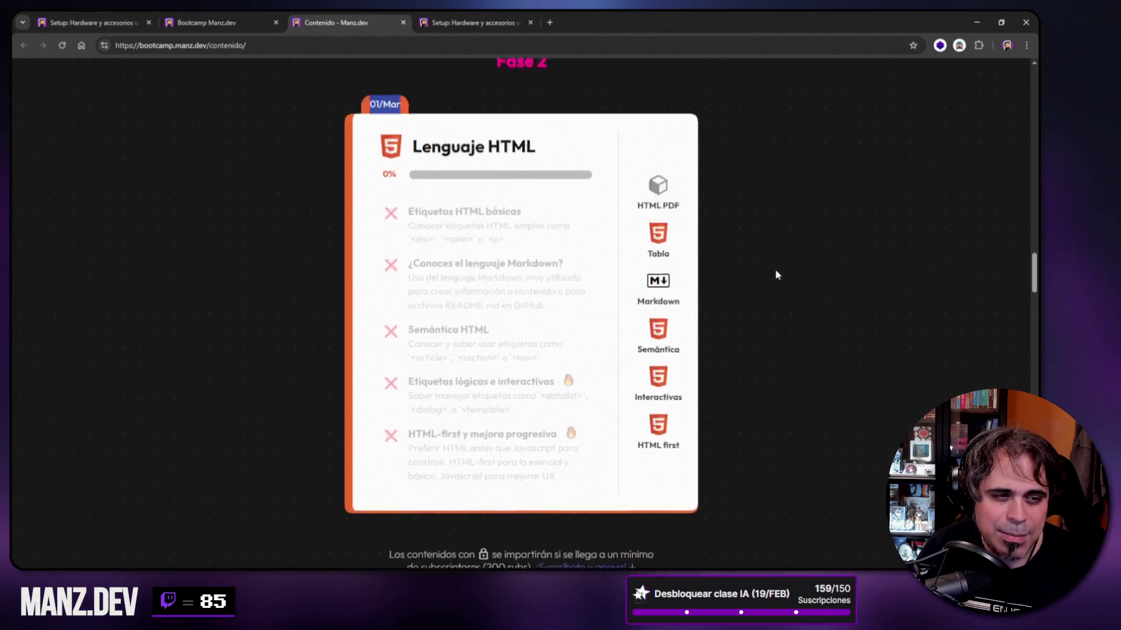
{"action": "scroll", "coordinate": [776, 275], "scroll_direction": "up", "scroll_amount": 4}
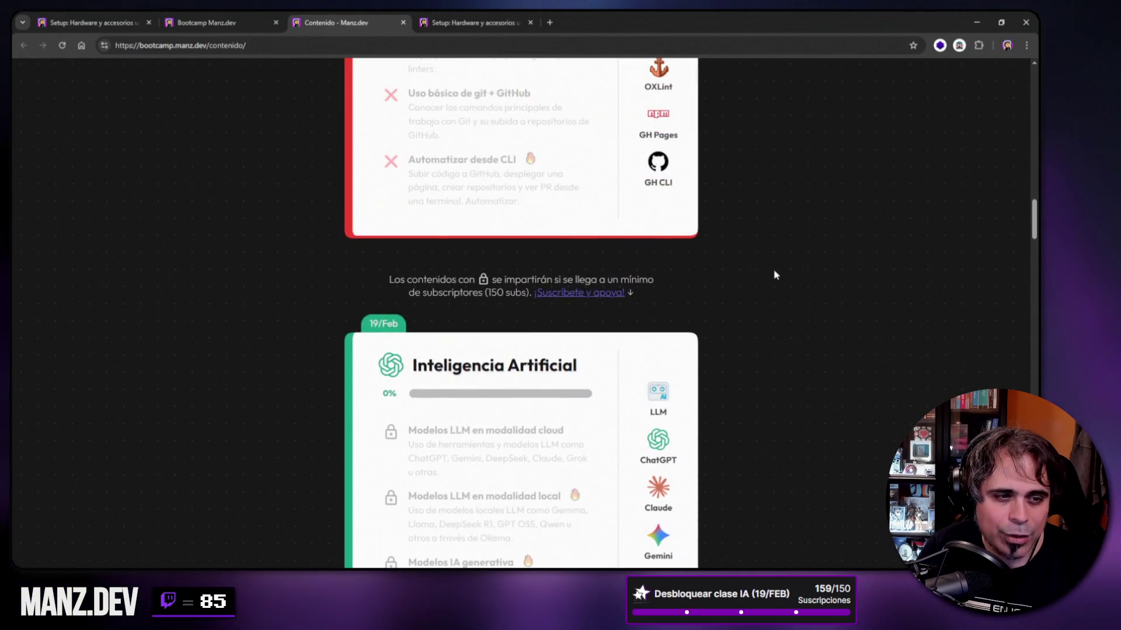
{"action": "scroll", "coordinate": [776, 280], "scroll_direction": "down", "scroll_amount": 15}
{"action": "scroll", "coordinate": [775, 286], "scroll_direction": "down", "scroll_amount": 9}
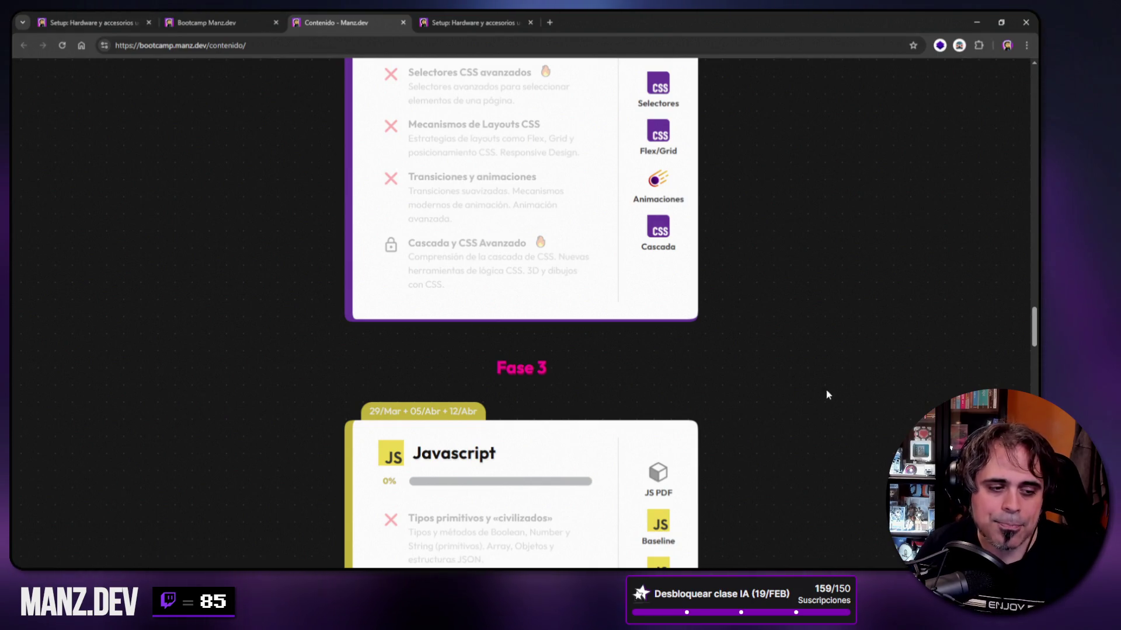
{"action": "left_click_drag", "start_coordinate": [1034, 327], "coordinate": [1035, 76]}
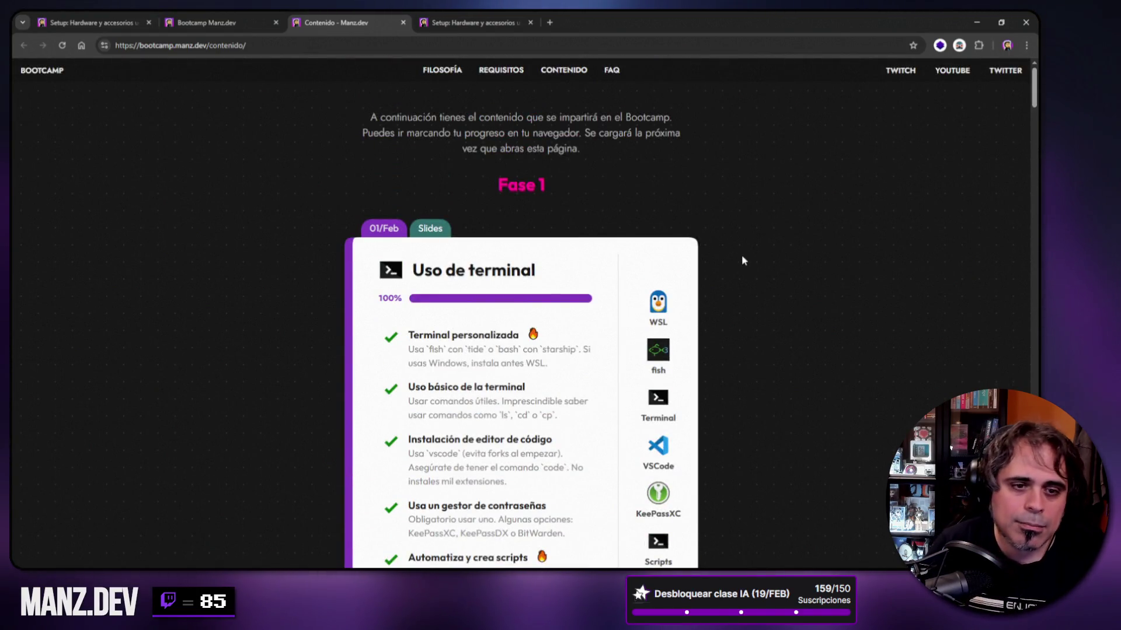
{"action": "key", "text": "ctrl+t"}
Load Twitch by entering 'twitch.tv', then open another empty tab next to the Twitch tab.
{"action": "type", "text": "twitch.tv"}
{"action": "key", "text": "Return"}
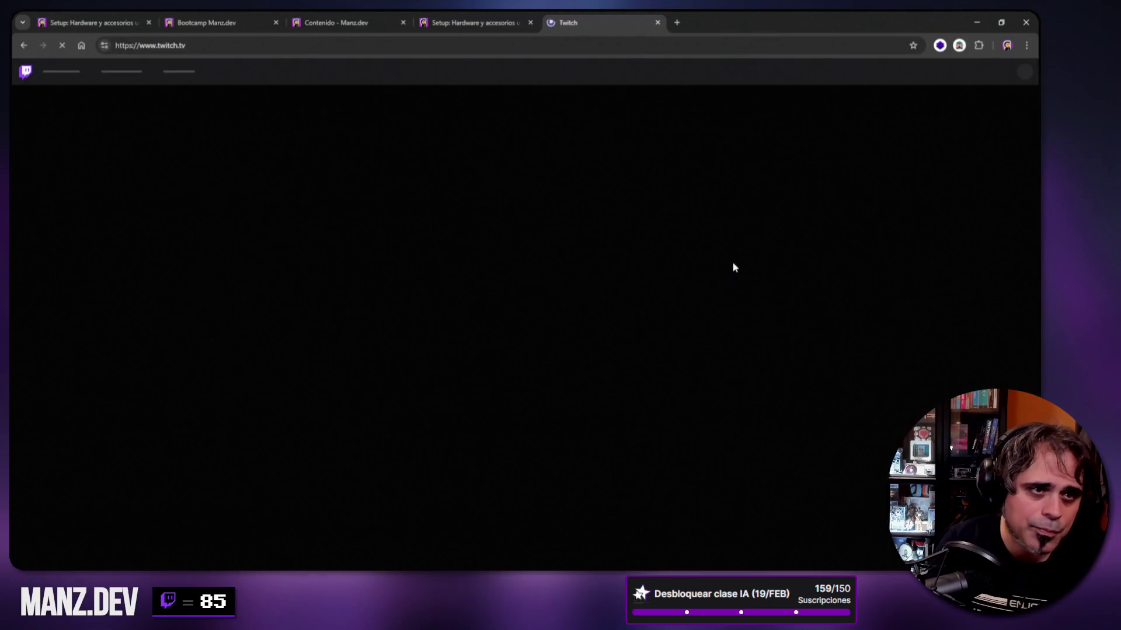
{"action": "right_click", "coordinate": [579, 23]}
{"action": "left_click", "coordinate": [639, 150]}
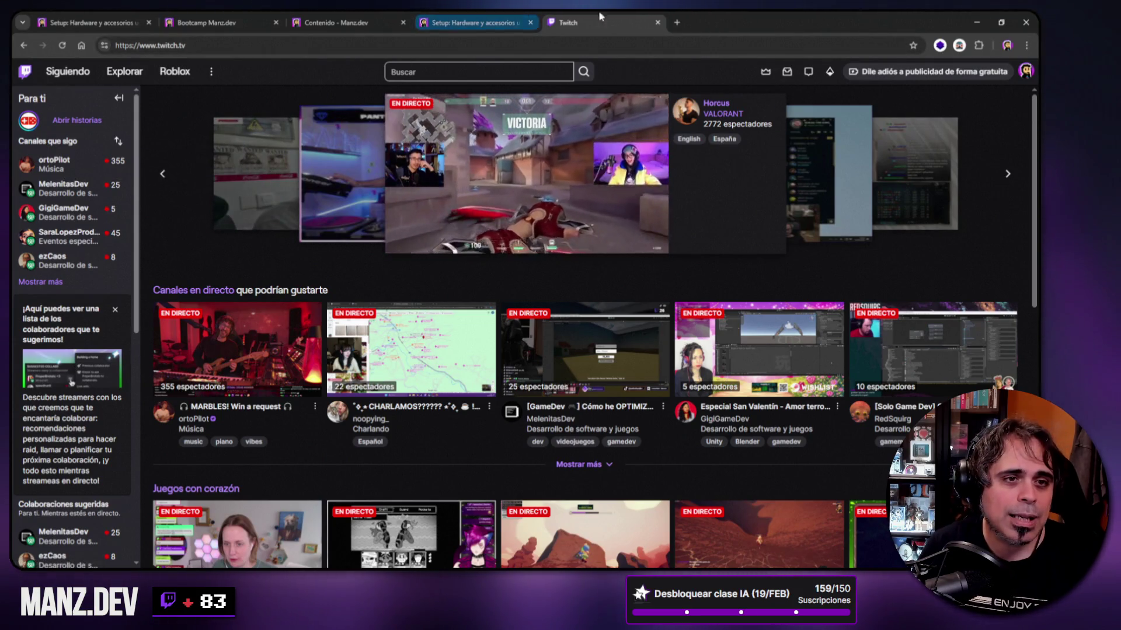
{"action": "left_click", "coordinate": [677, 22]}
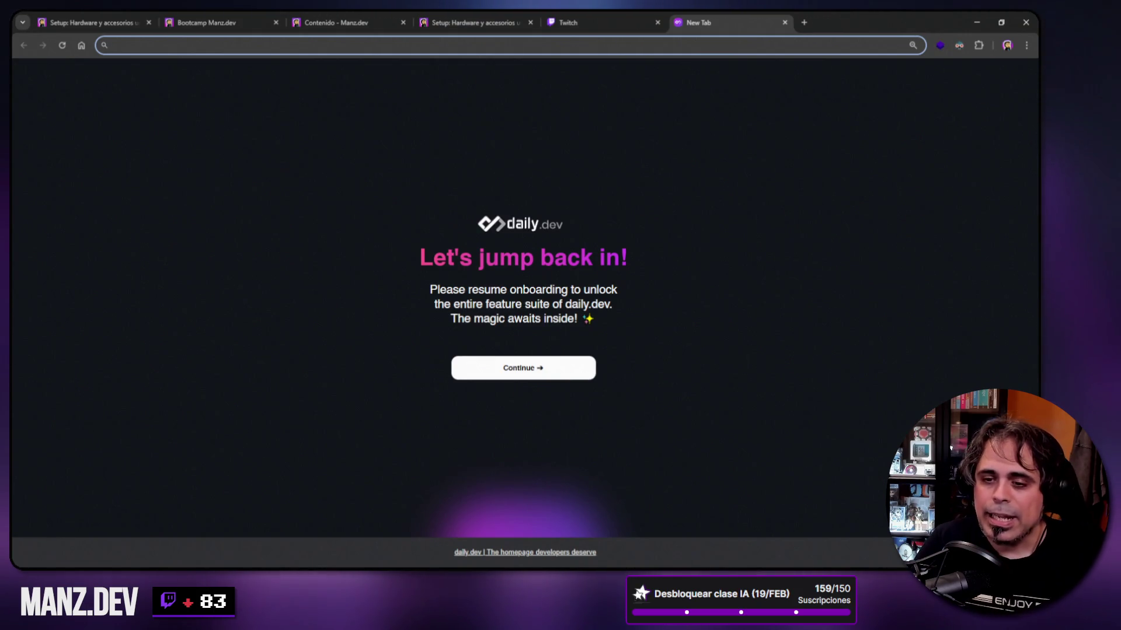
{"action": "key", "text": "alt+Tab"}
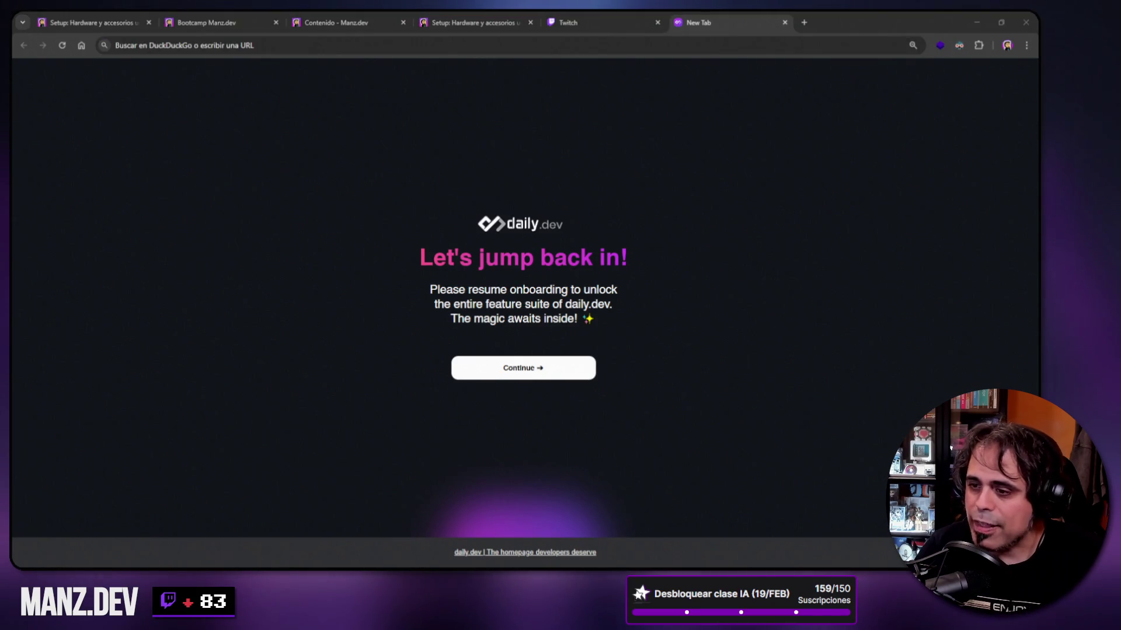